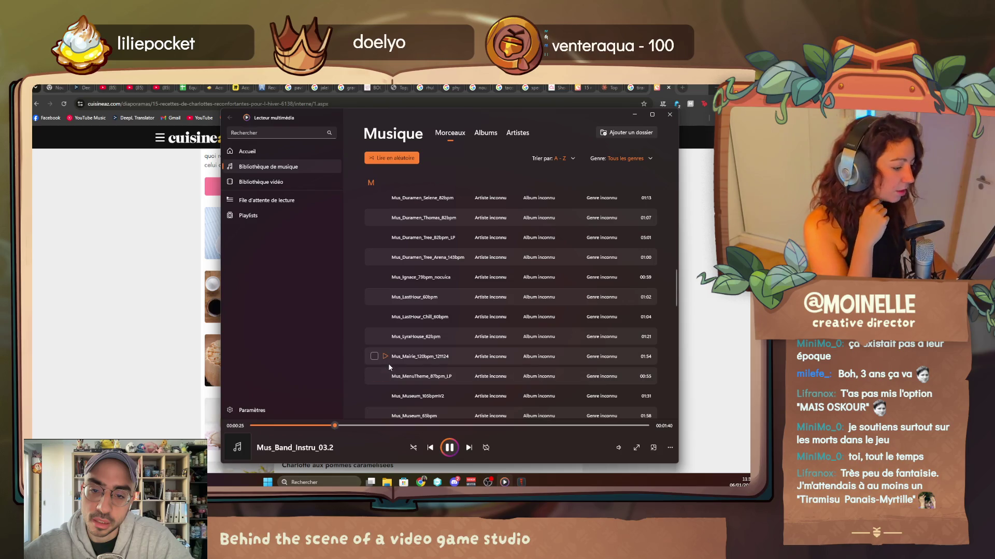
Play the Mus_Museum_65bpm track and minimize the media player.
click(468, 447)
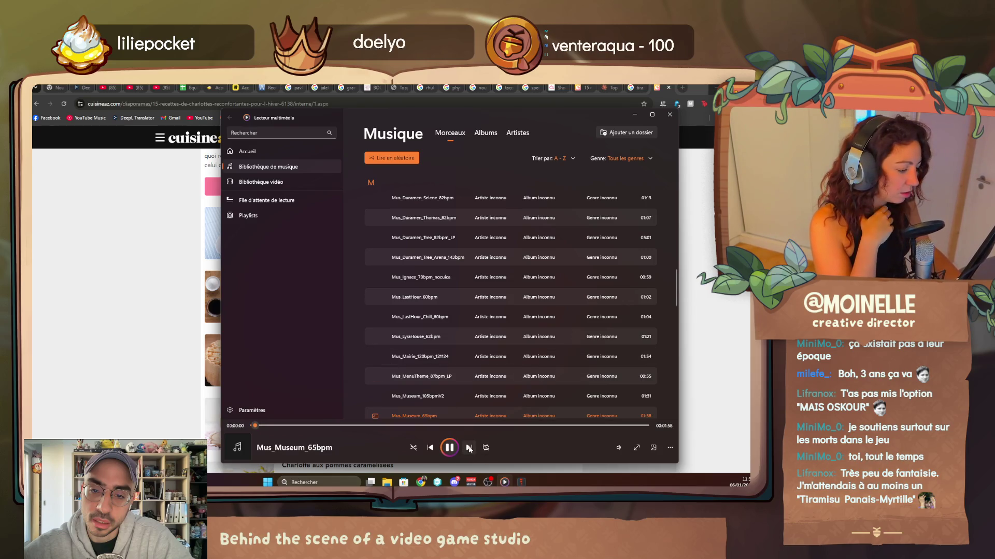
click(141, 376)
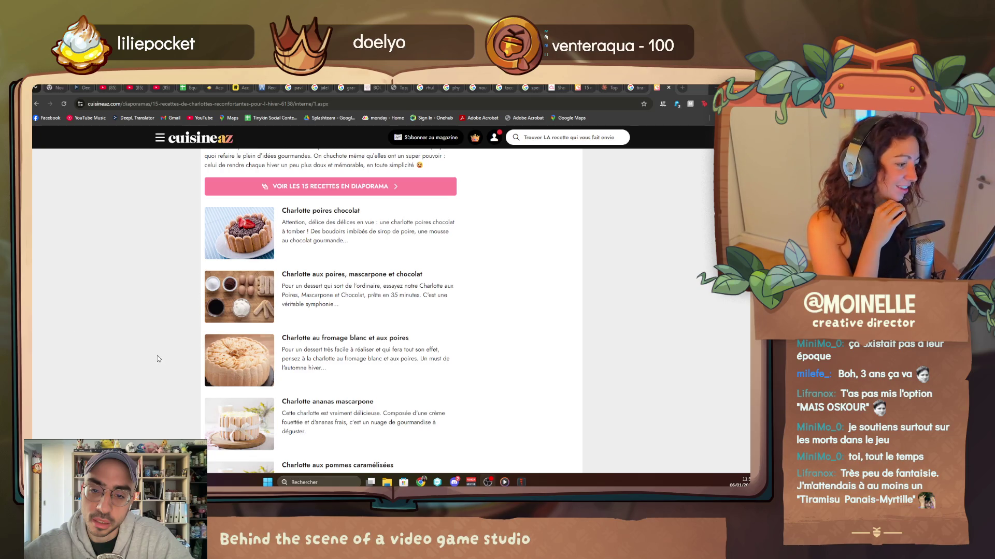
scroll(157, 359, up, 5)
scroll(157, 357, down, 4)
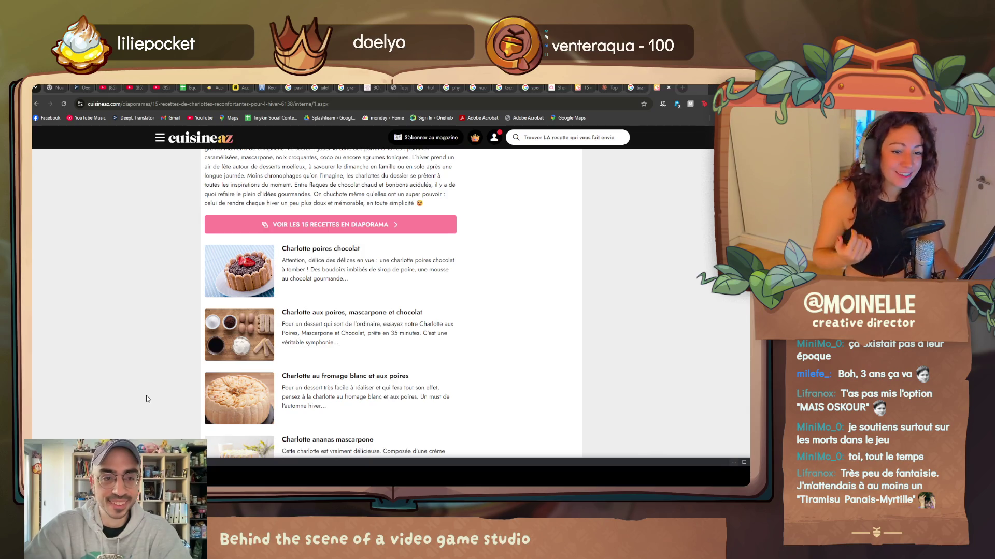
Run a Google search for 'macaron carottes'.
click(277, 104)
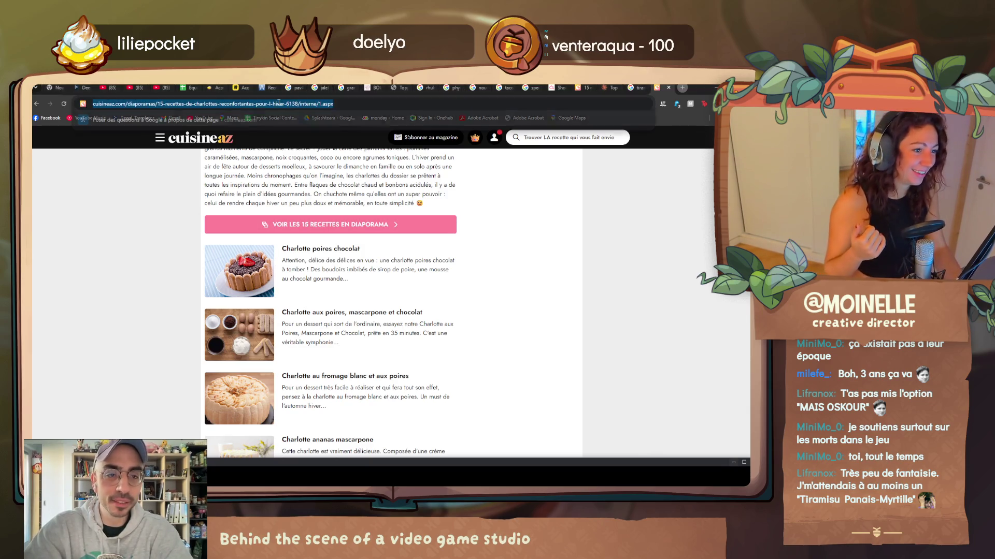
text(macaron )
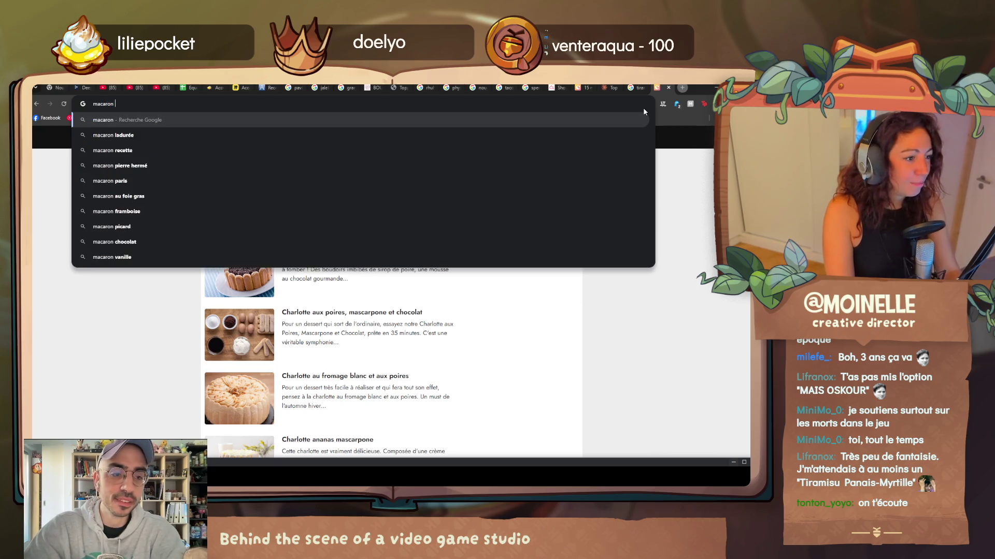
text(carottes)
key(Return)
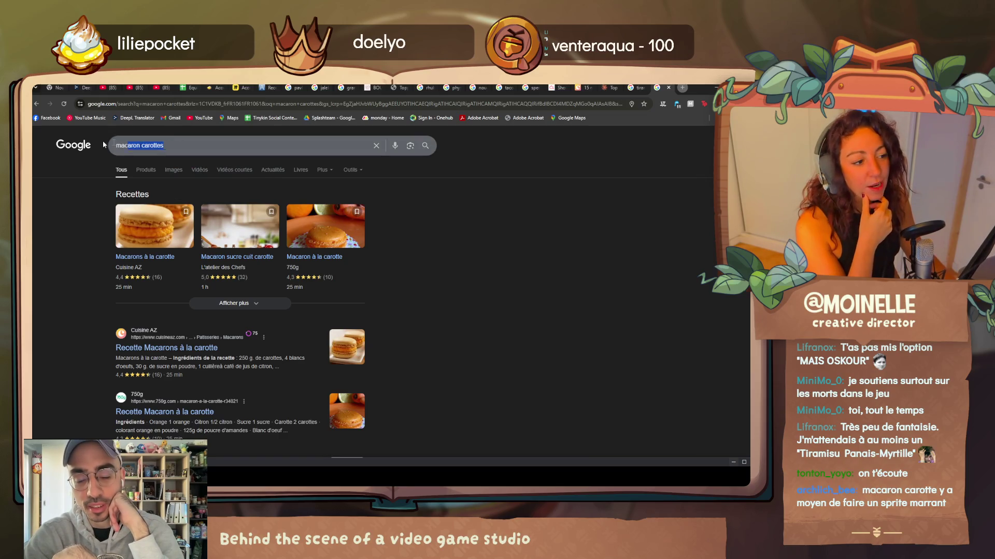
Search 'la durée' instead and open the official Ladurée website.
drag(103, 141, 99, 142)
text(la dur)
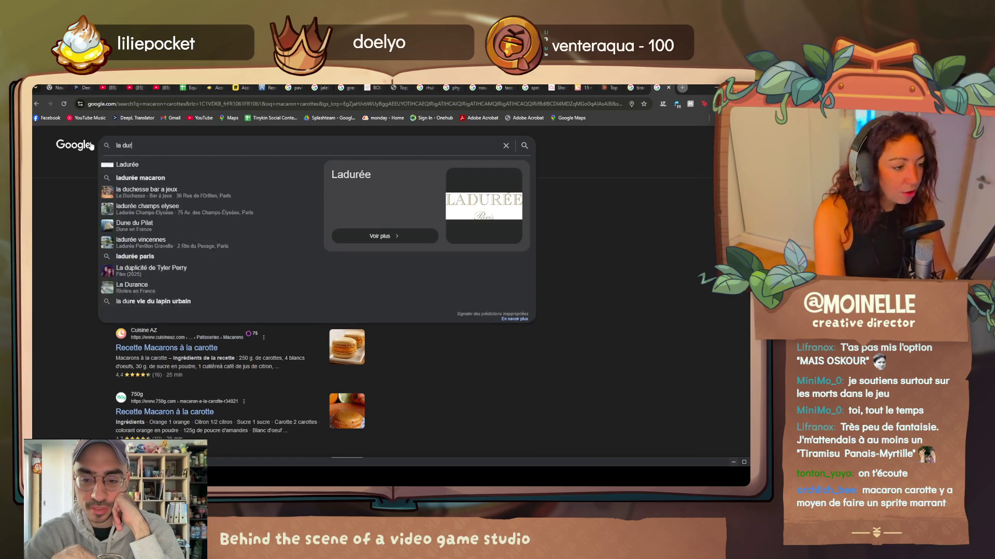
text(ée)
key(Return)
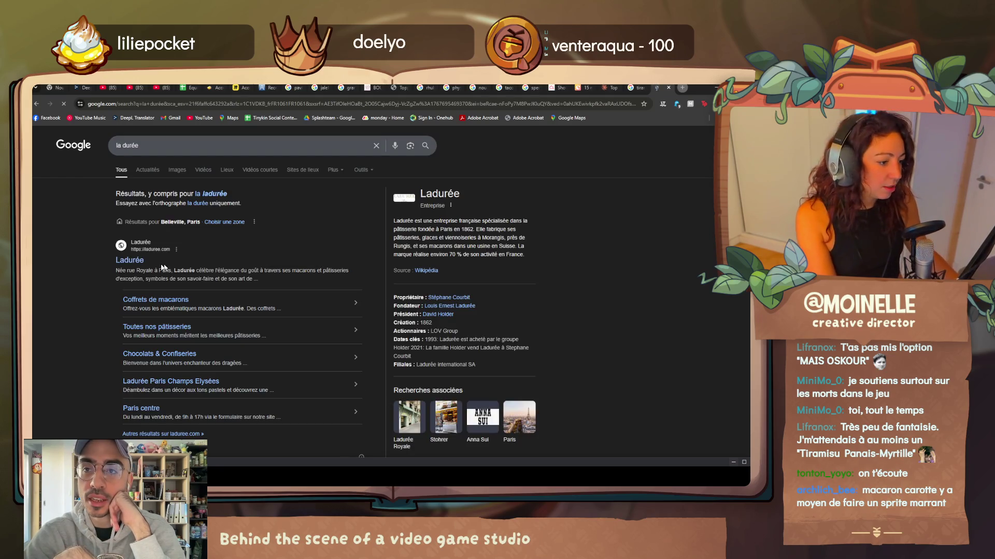
click(130, 260)
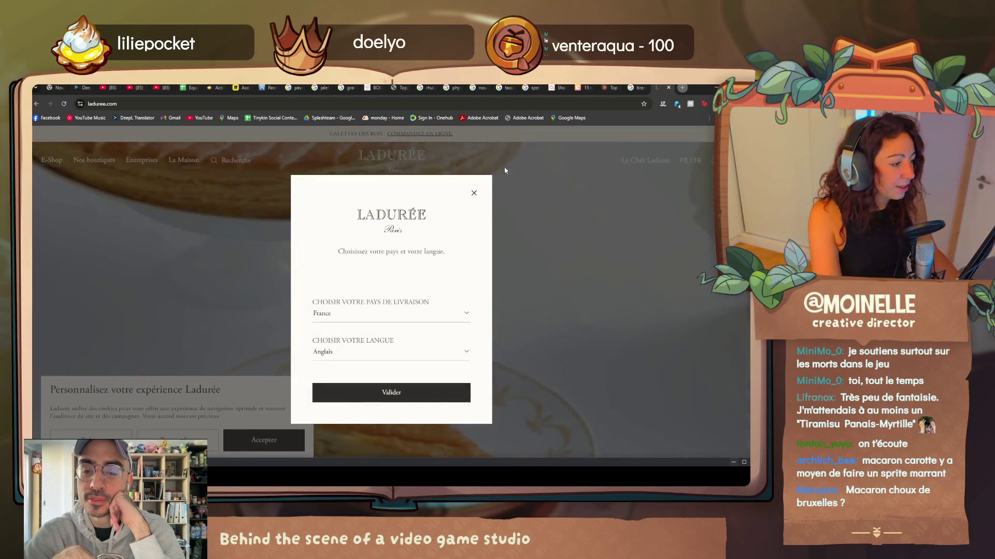
Dismiss the country and newsletter prompts and show the Paris Centre boutiques listing.
click(473, 193)
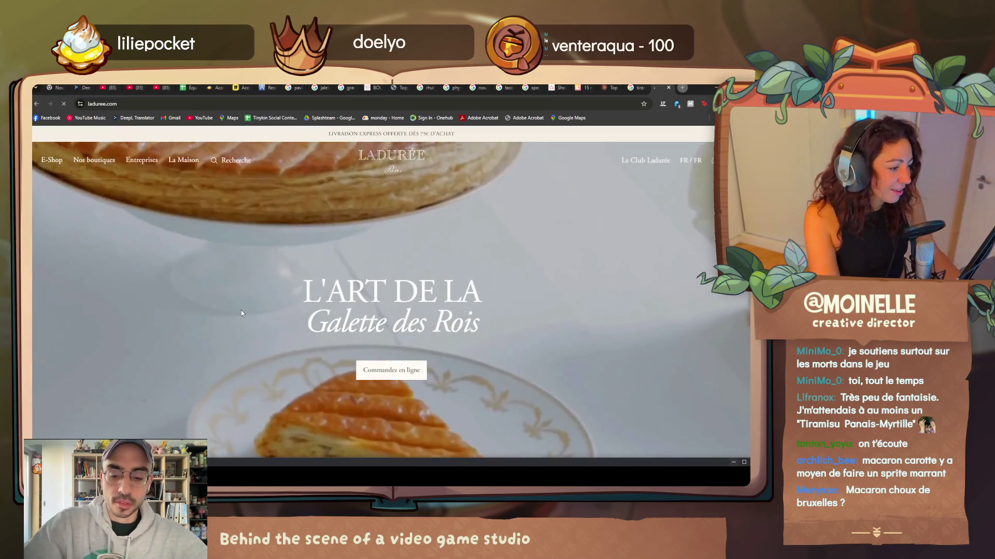
scroll(241, 311, down, 1)
scroll(242, 310, down, 2)
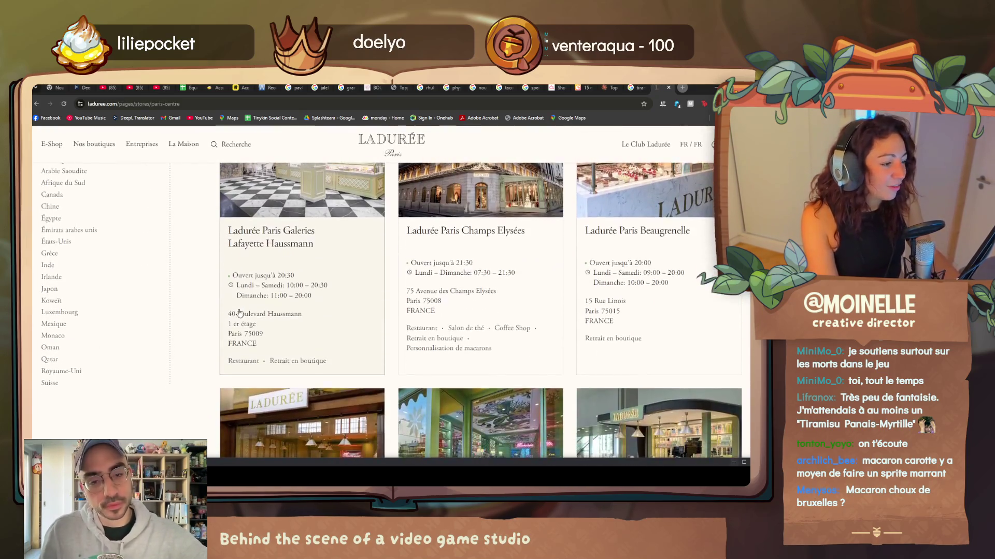
scroll(239, 312, up, 2)
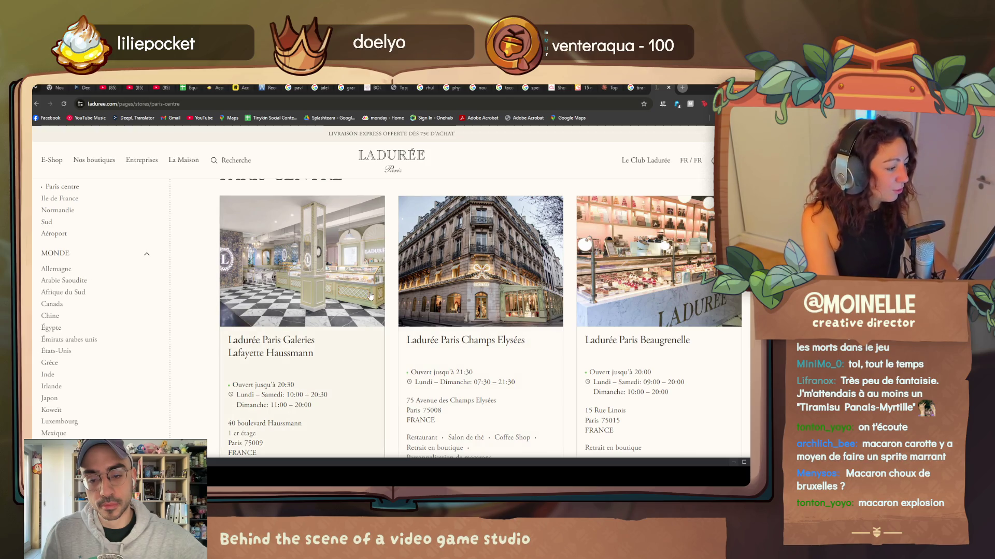
scroll(369, 306, down, 1)
scroll(369, 307, down, 1)
scroll(369, 308, down, 1)
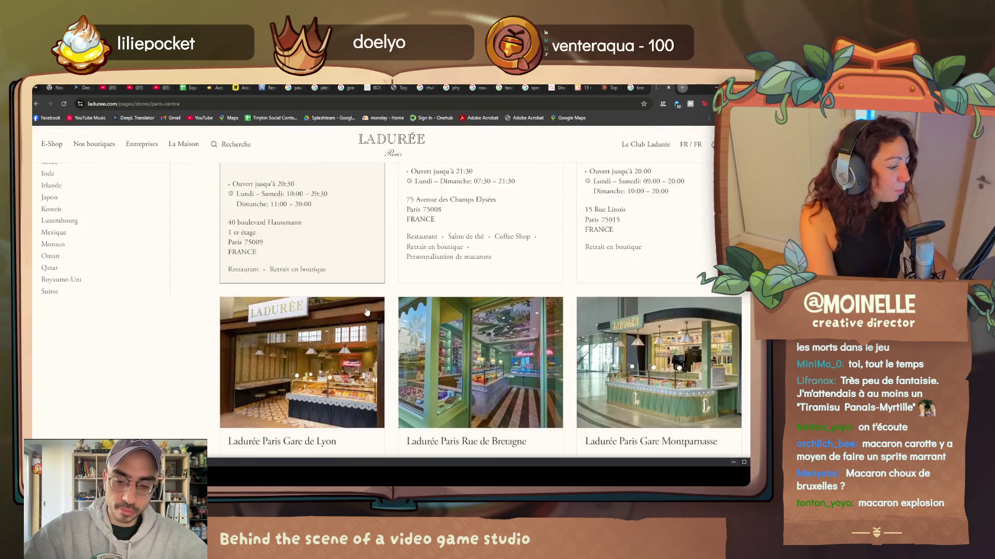
scroll(368, 310, down, 1)
scroll(368, 311, down, 1)
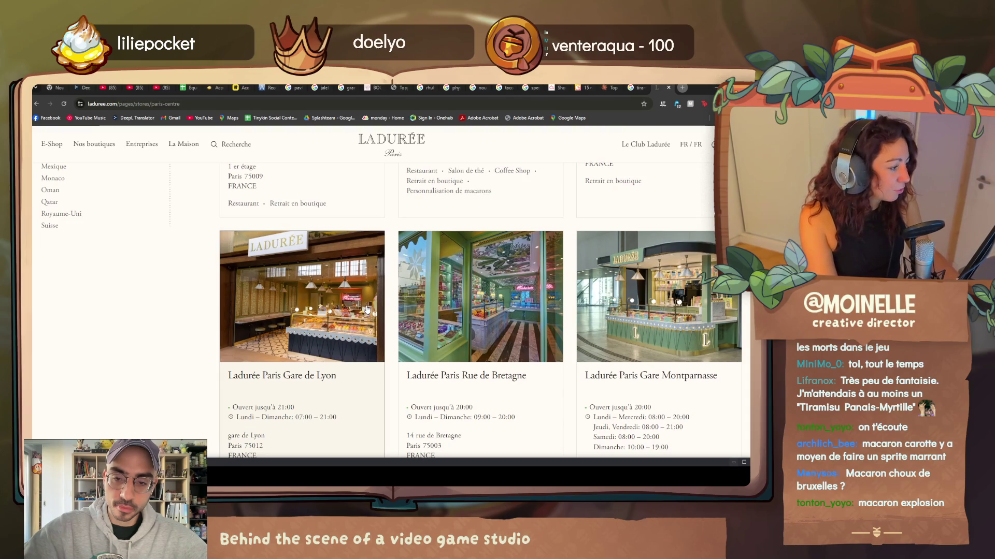
scroll(343, 319, up, 3)
scroll(342, 319, up, 2)
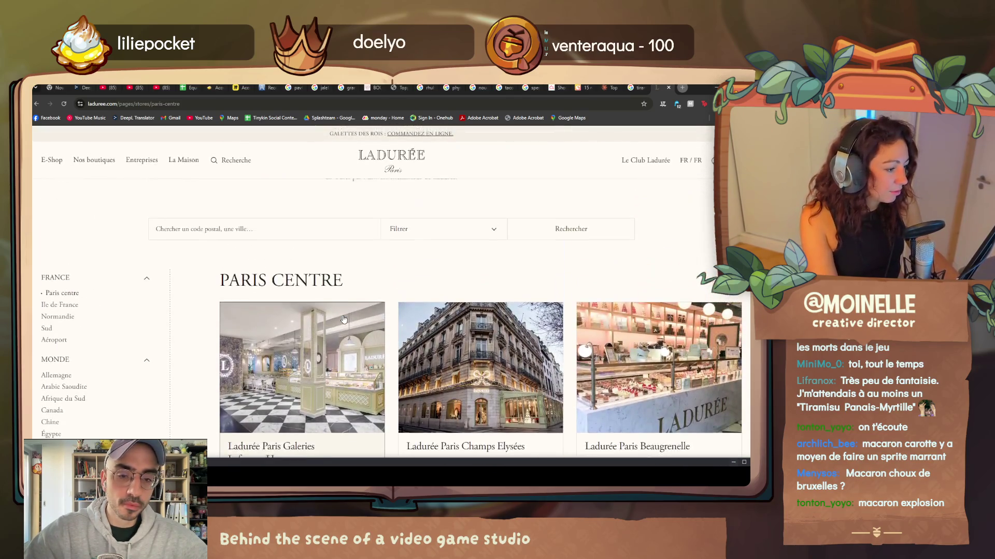
scroll(343, 319, down, 1)
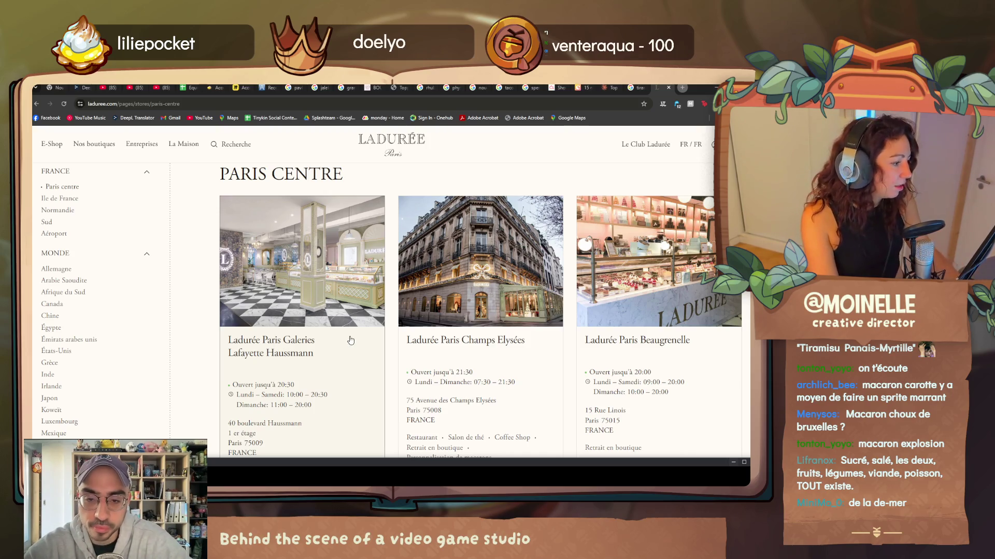
scroll(345, 357, down, 3)
scroll(346, 357, down, 5)
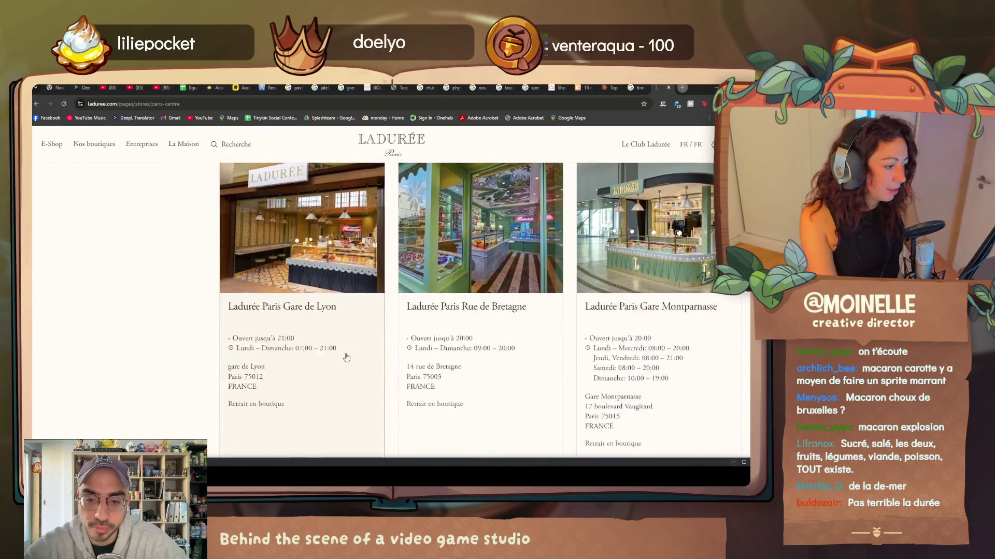
scroll(346, 356, down, 5)
scroll(346, 353, down, 3)
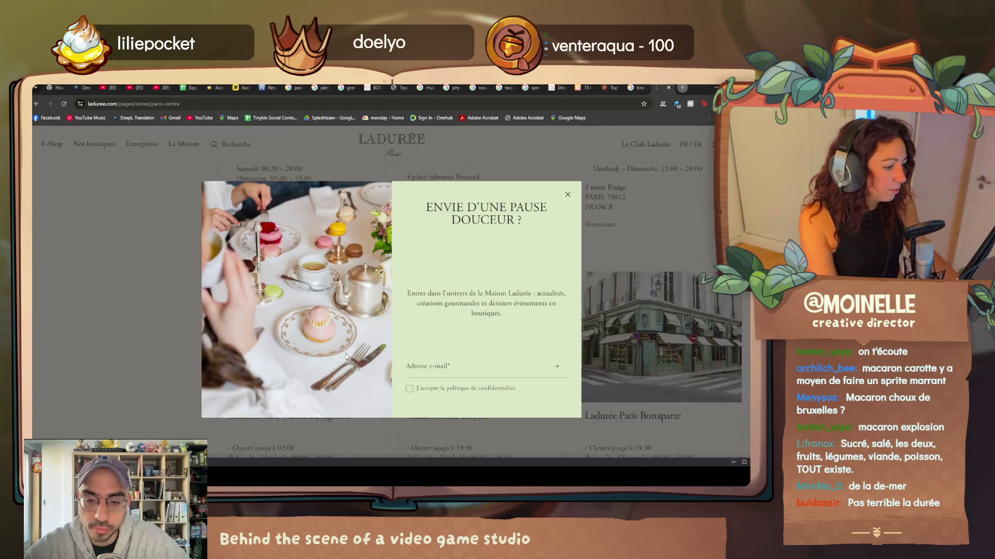
click(567, 197)
scroll(471, 415, down, 3)
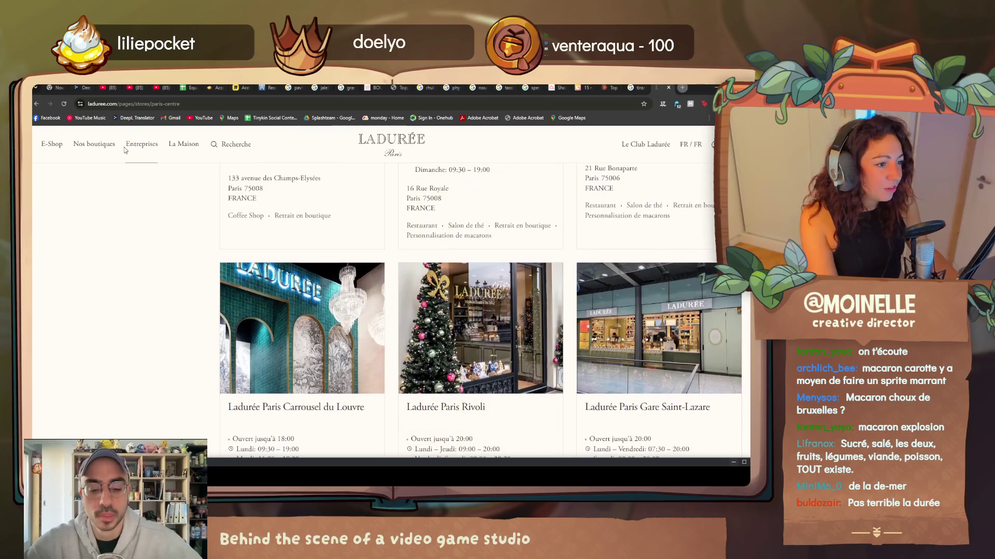
click(94, 148)
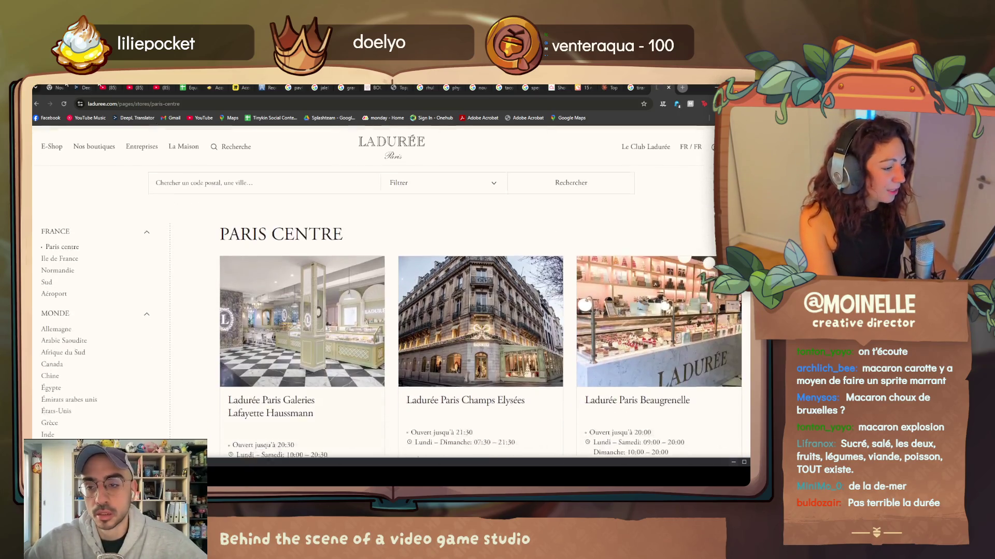
Search 'prix macaron la durée' and open the Ladurée Coffrets de macarons result.
click(92, 103)
text(prix )
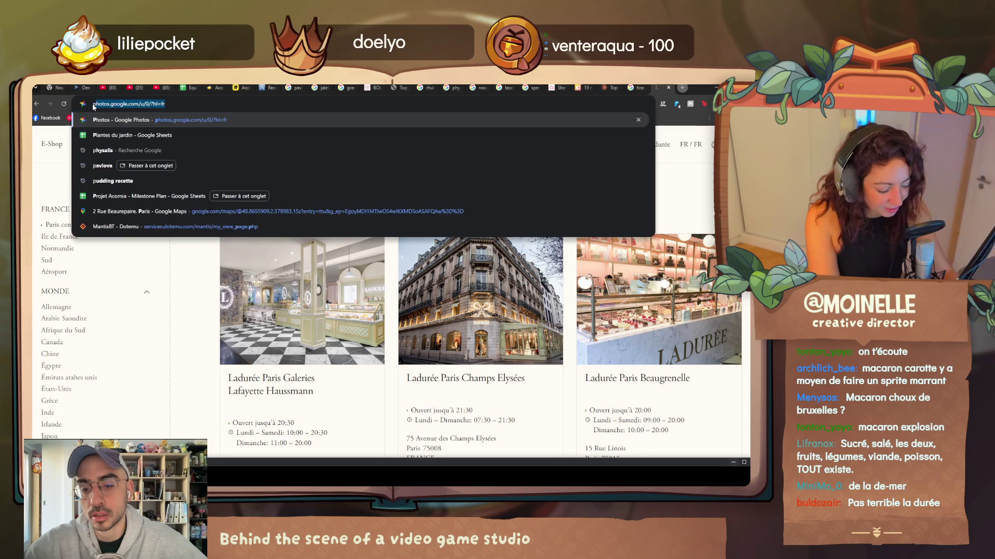
text(macaron)
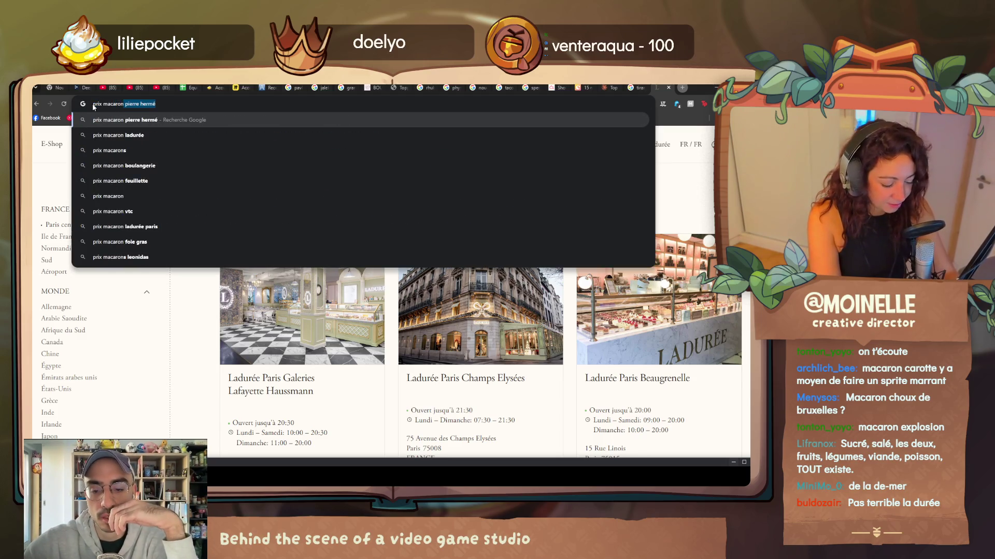
text( la durée)
key(Return)
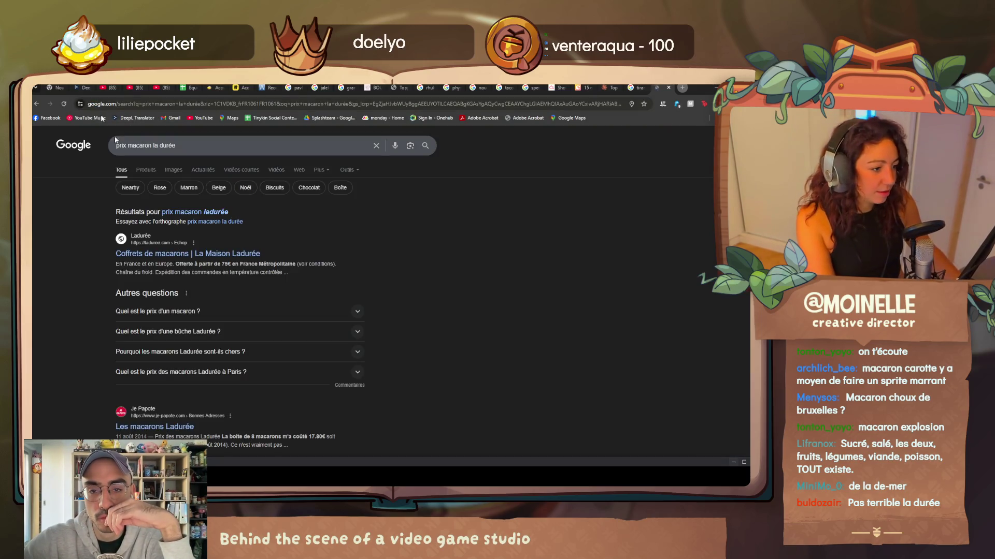
click(208, 257)
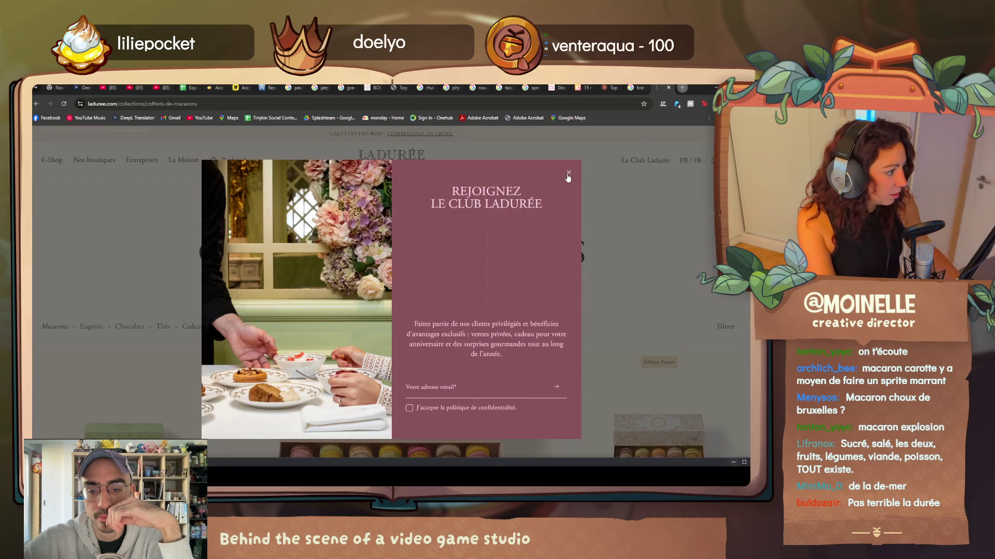
Dismiss the club signup prompt and bring the music player to the front.
click(568, 176)
scroll(127, 394, down, 2)
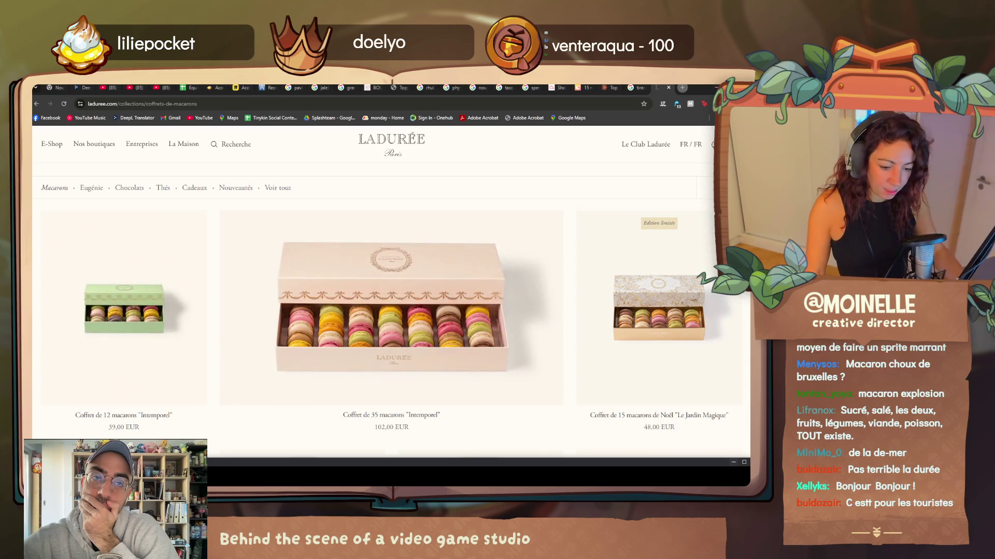
key(alt+Tab)
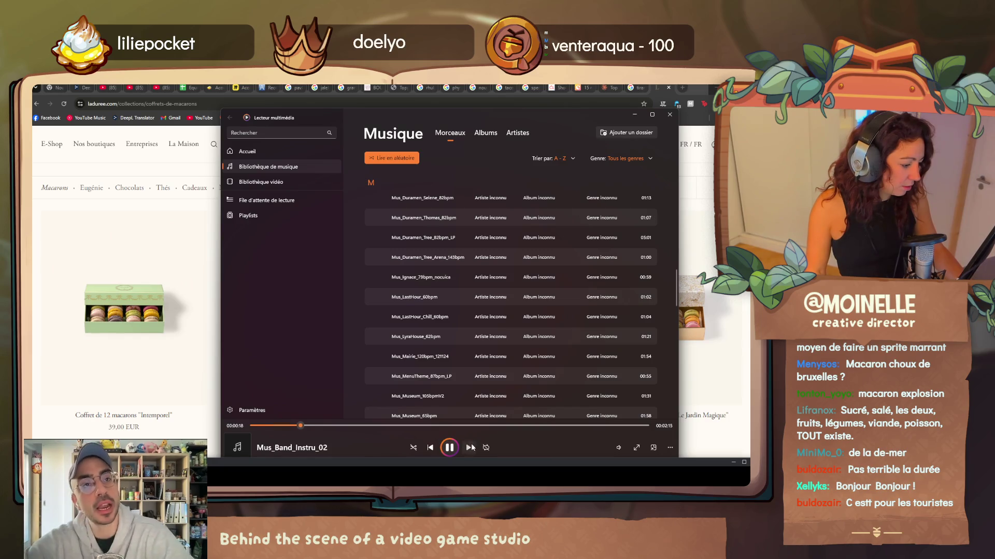
Skip ahead to Mus_Duramen_Ramus_82bpm (1) and minimize the media player.
key(ctrl+f)
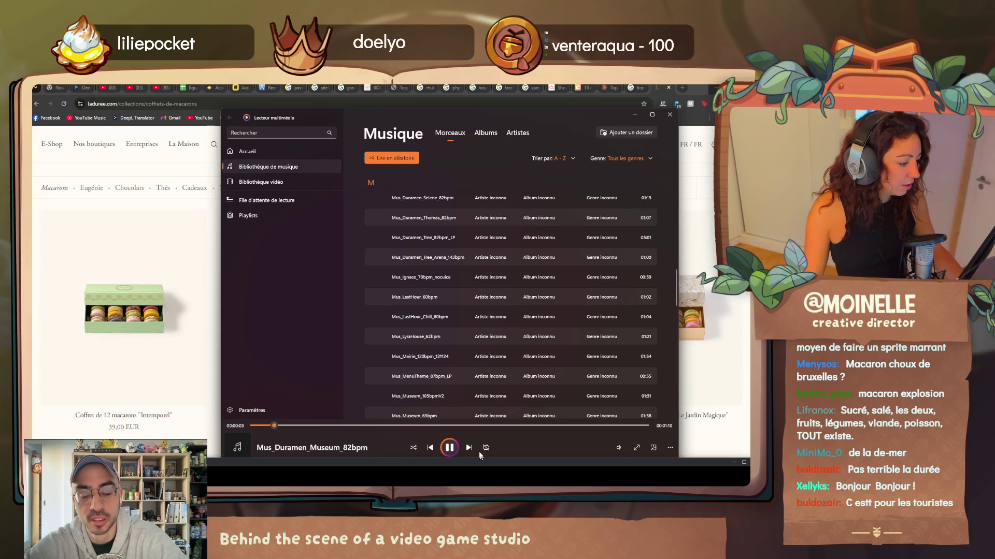
click(468, 448)
click(633, 115)
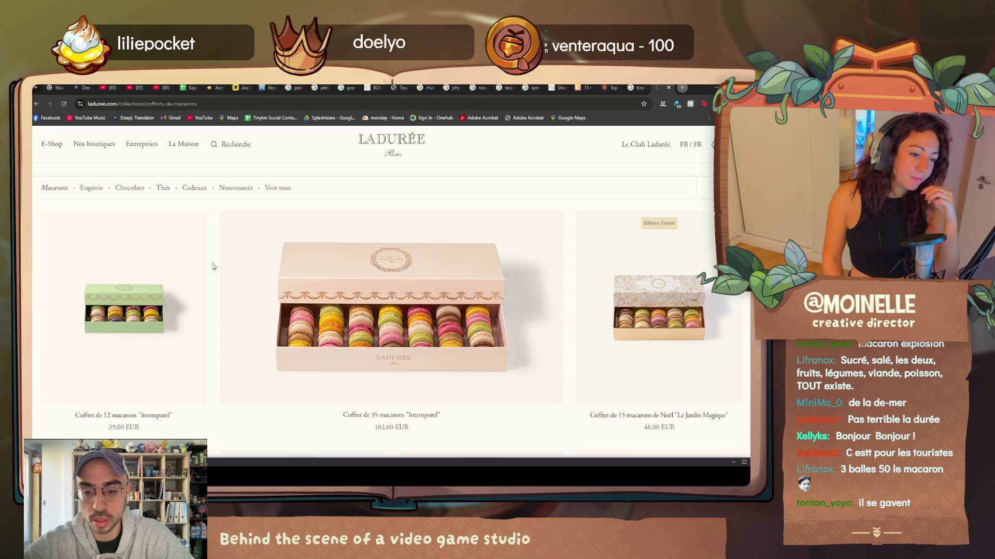
scroll(212, 266, down, 3)
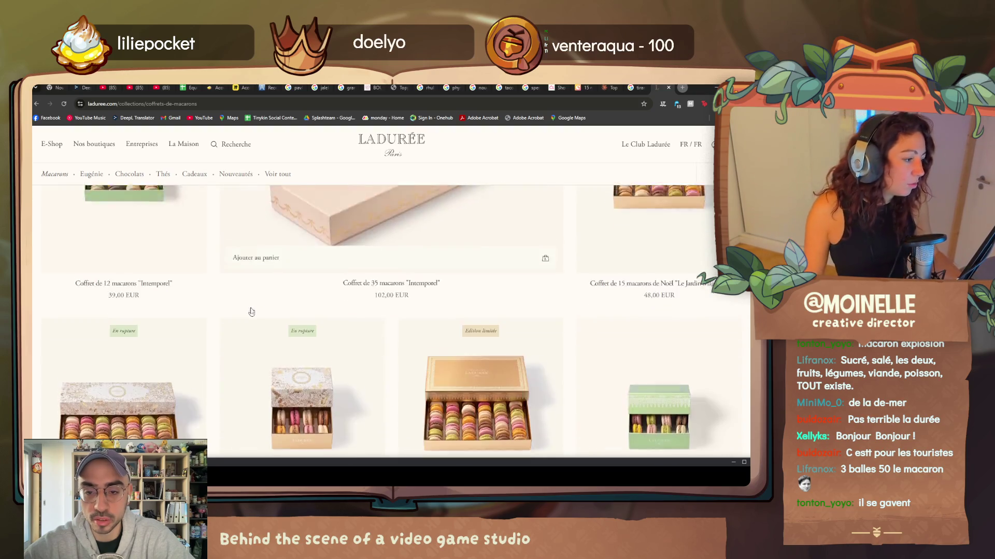
scroll(288, 319, down, 2)
click(190, 87)
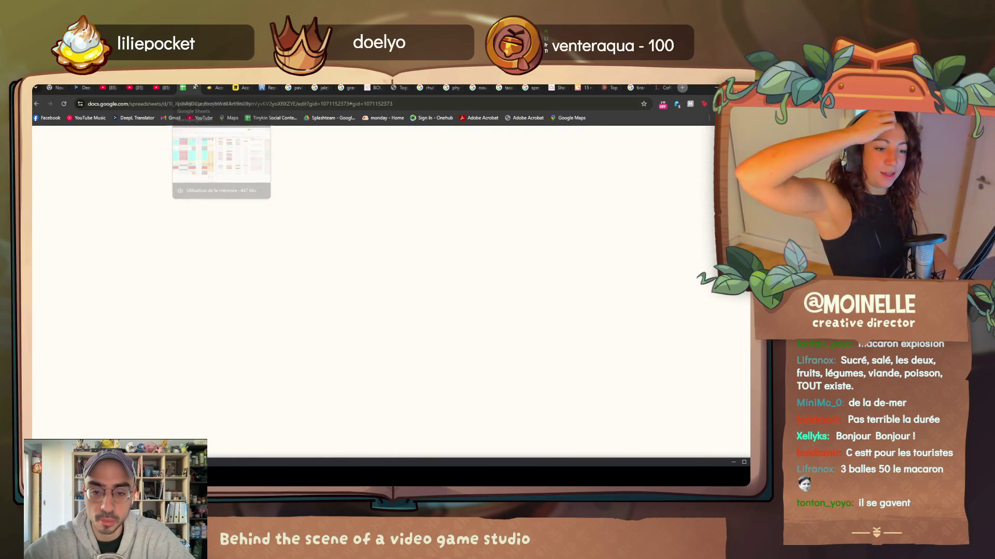